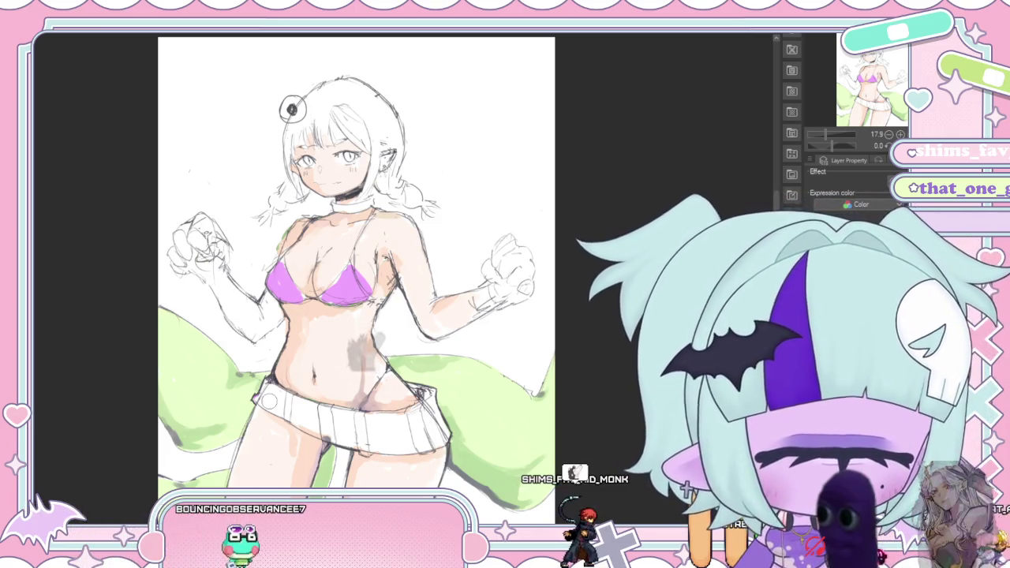
- Paint a grey shading patch across the girl's belly and waist
left_click_drag(350, 351, 371, 367)
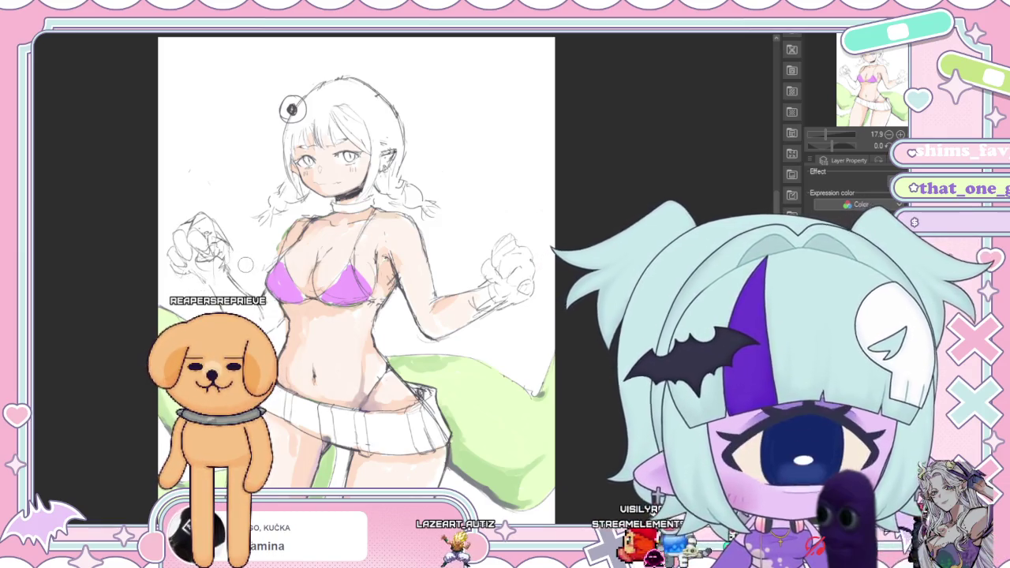
- Sketch a curve by the left hand, then select and slightly shrink that hand sketch
mouse_move(182, 179)
left_mouse_down()
mouse_move(241, 258)
mouse_move(184, 181)
left_mouse_up()
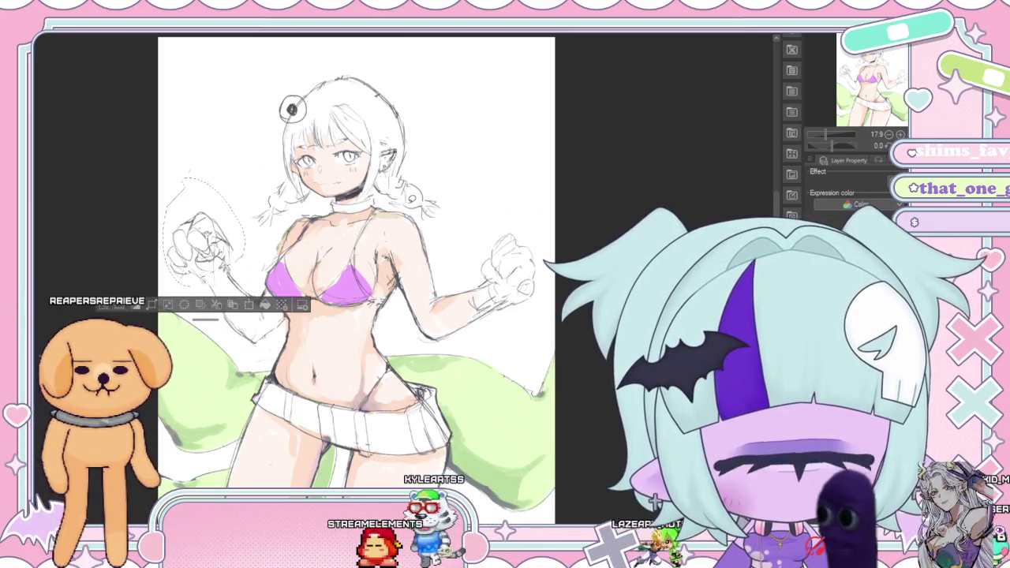
left_click_drag(185, 188, 215, 217)
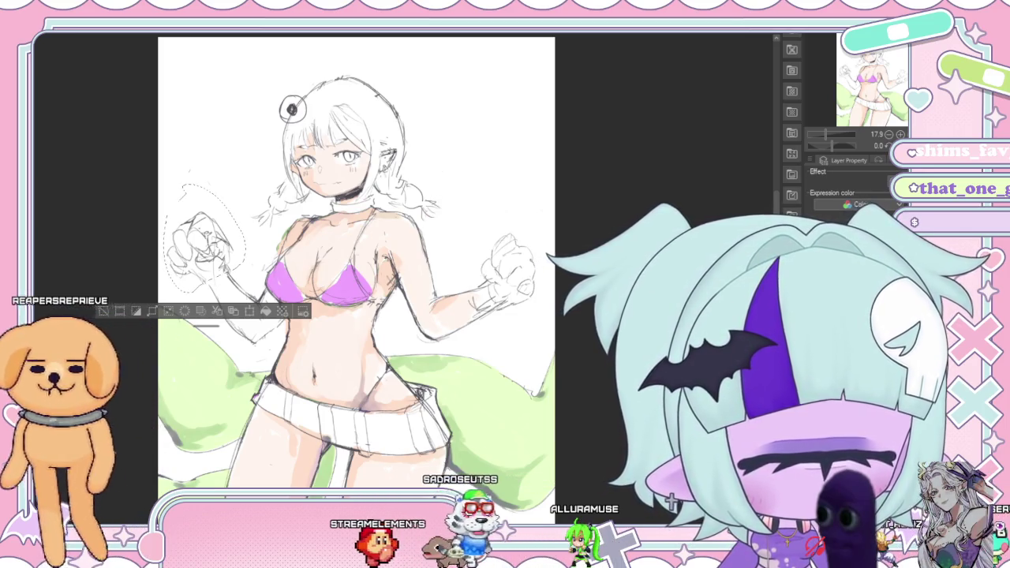
key("ctrl+t")
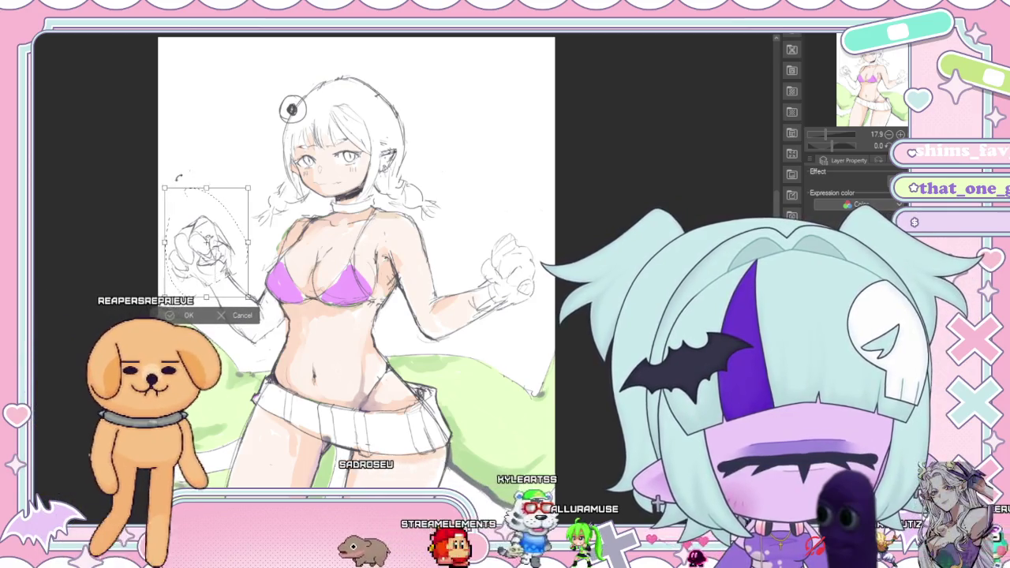
left_click_drag(209, 237, 206, 221)
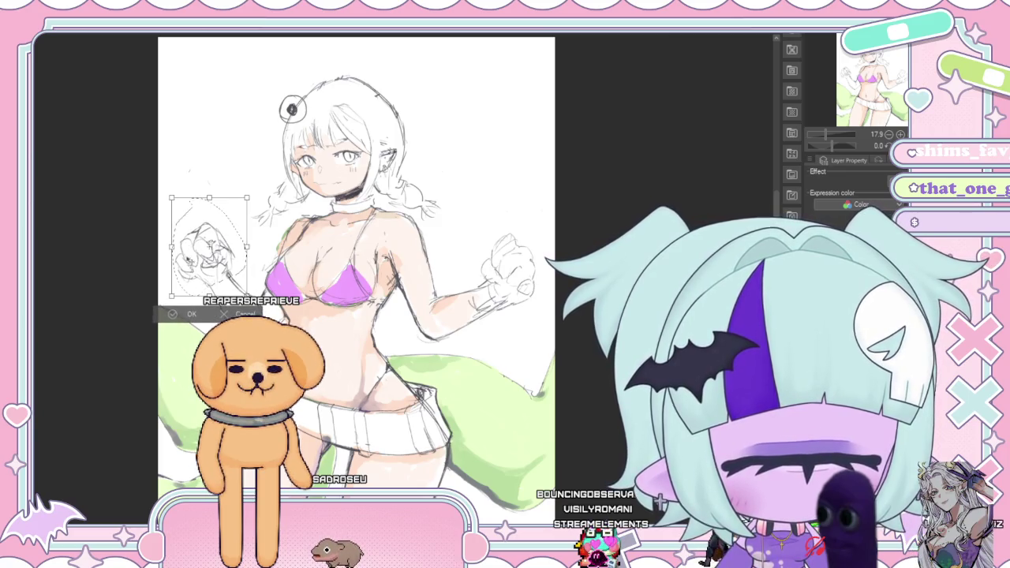
key("Return")
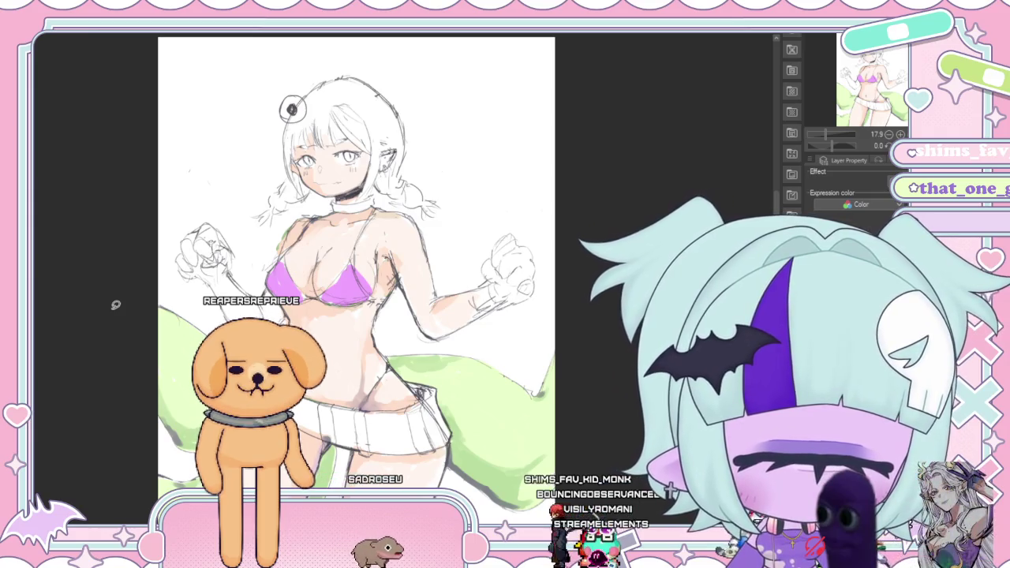
- Lasso the left fist sketch and nudge it slightly up and right
left_click_drag(207, 199, 180, 272)
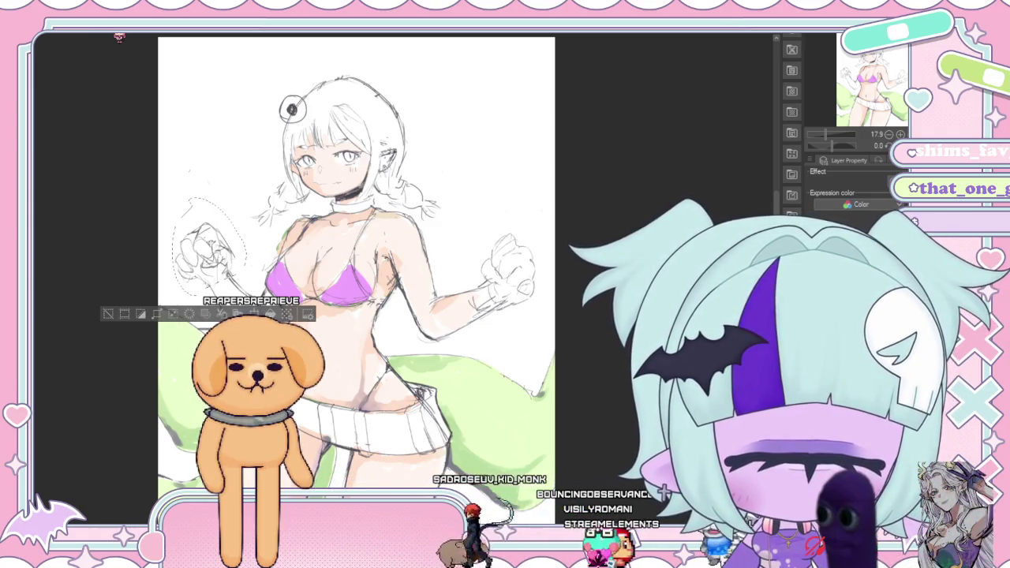
key("ctrl+t")
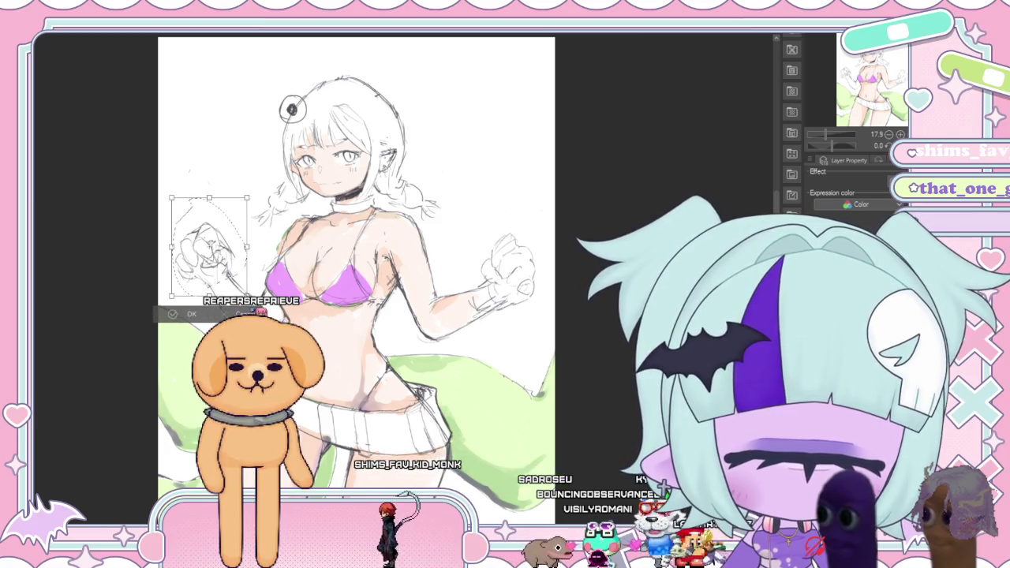
left_click_drag(165, 190, 168, 187)
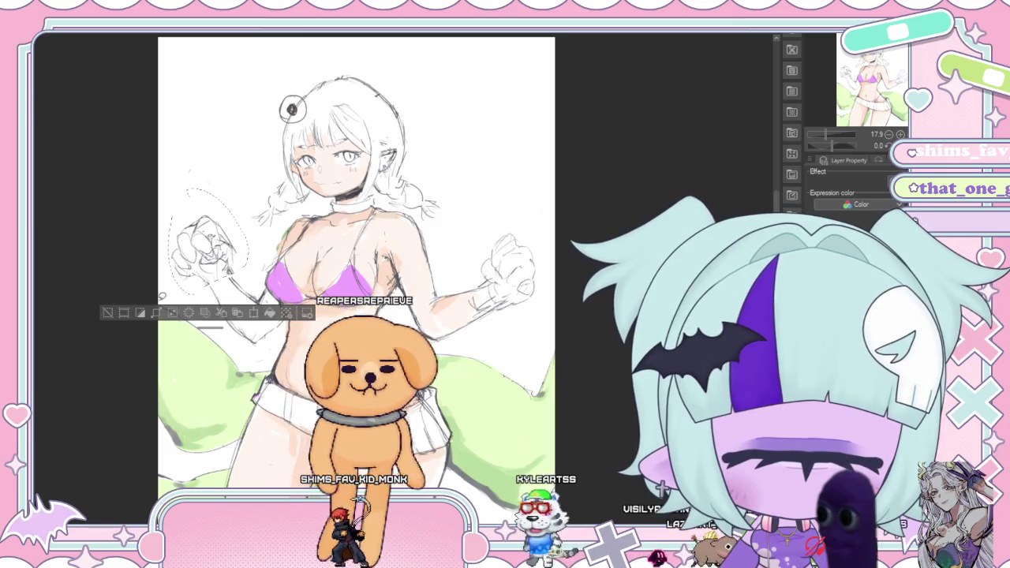
left_click(188, 313)
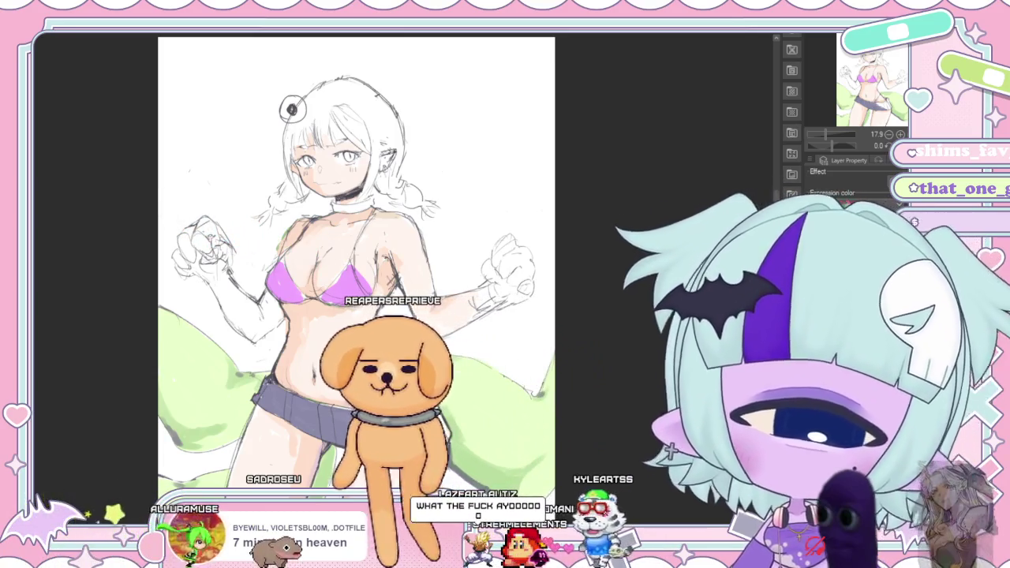
- Compare the white pleated skirt against the dark grey version, keeping the dark grey one
key("ctrl+z")
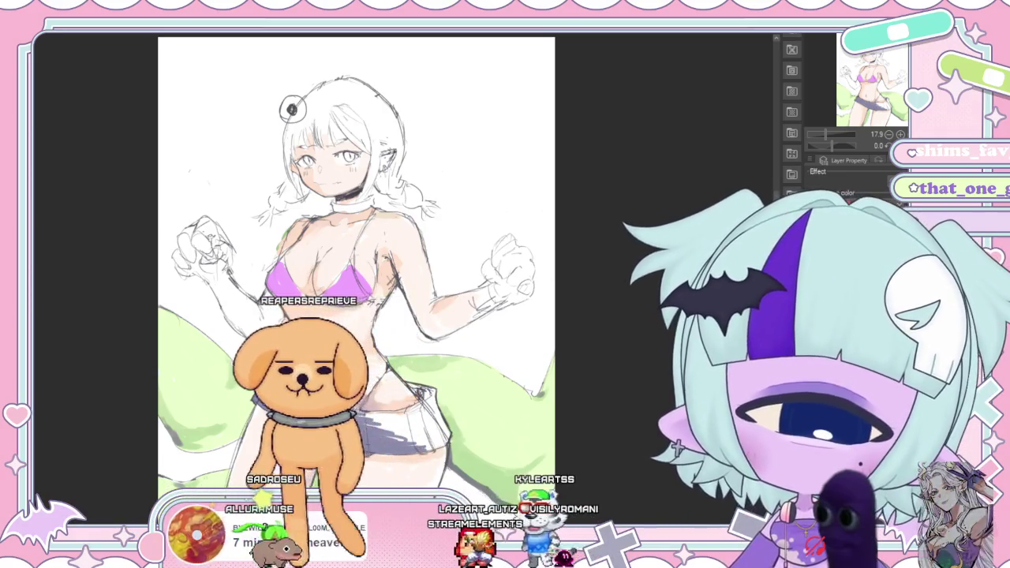
key("ctrl+y")
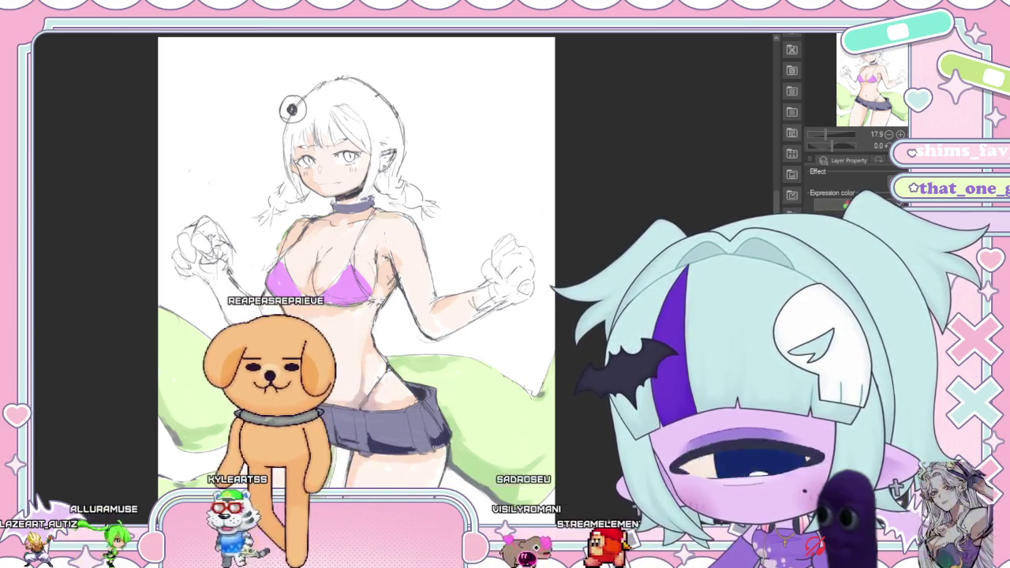
scroll(371, 332, "up", 1)
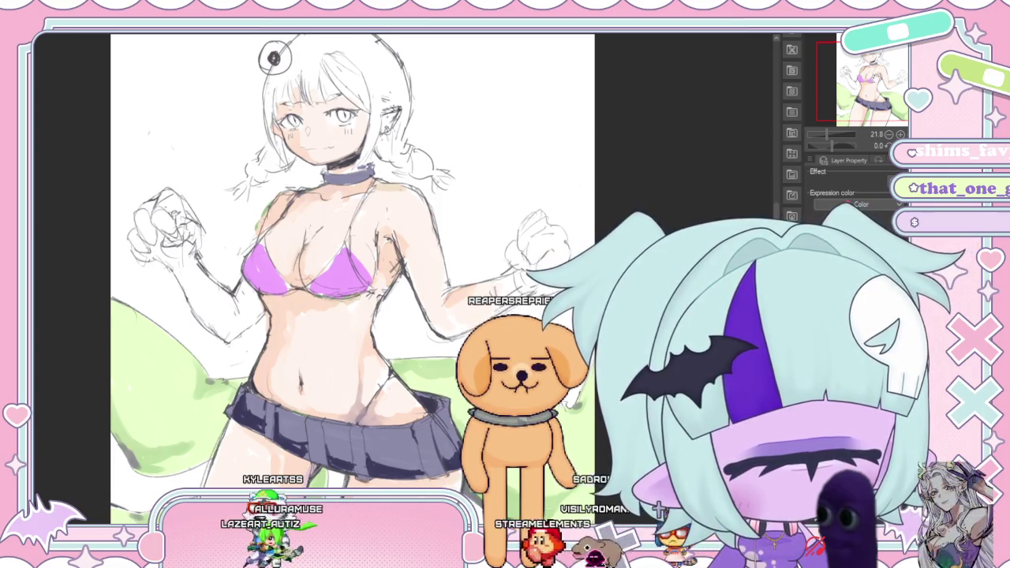
- Scroll the canvas view down over the coloured figure
scroll(352, 276, "down", 2)
- Pan around the figure to review the torso, skirt, face and legs
scroll(472, 399, "down", 1)
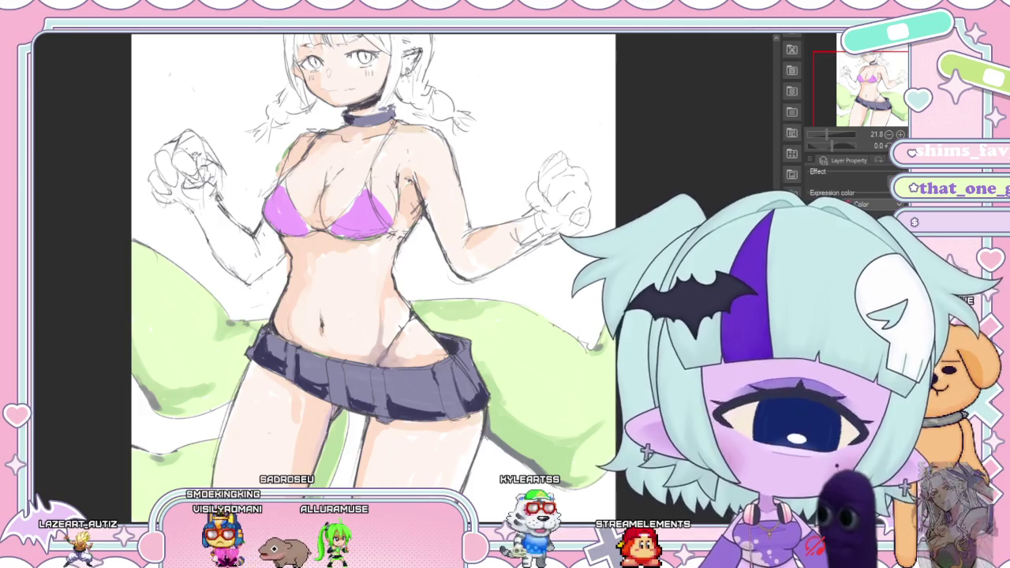
left_click_drag(371, 276, 347, 308)
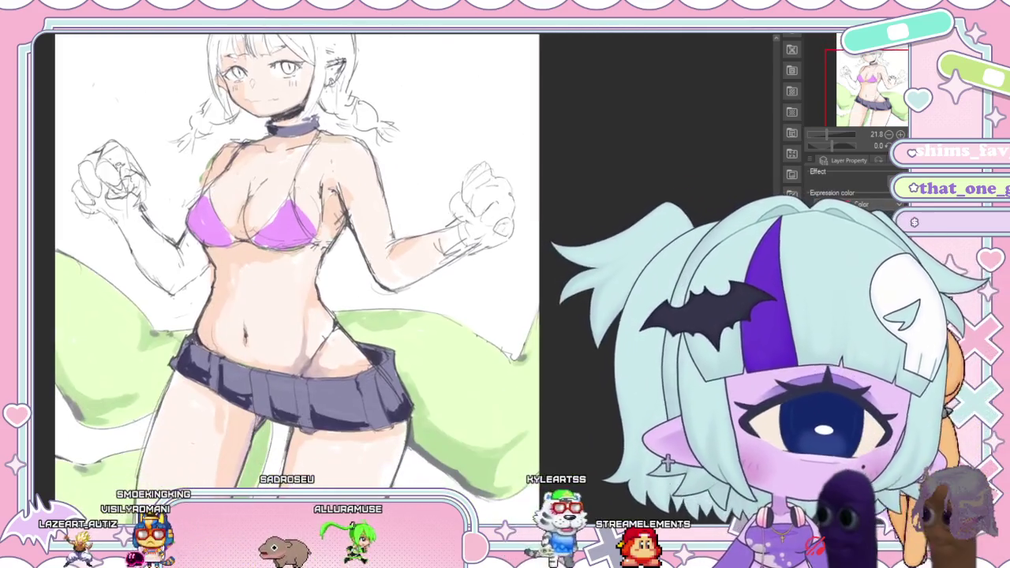
left_click_drag(563, 250, 500, 171)
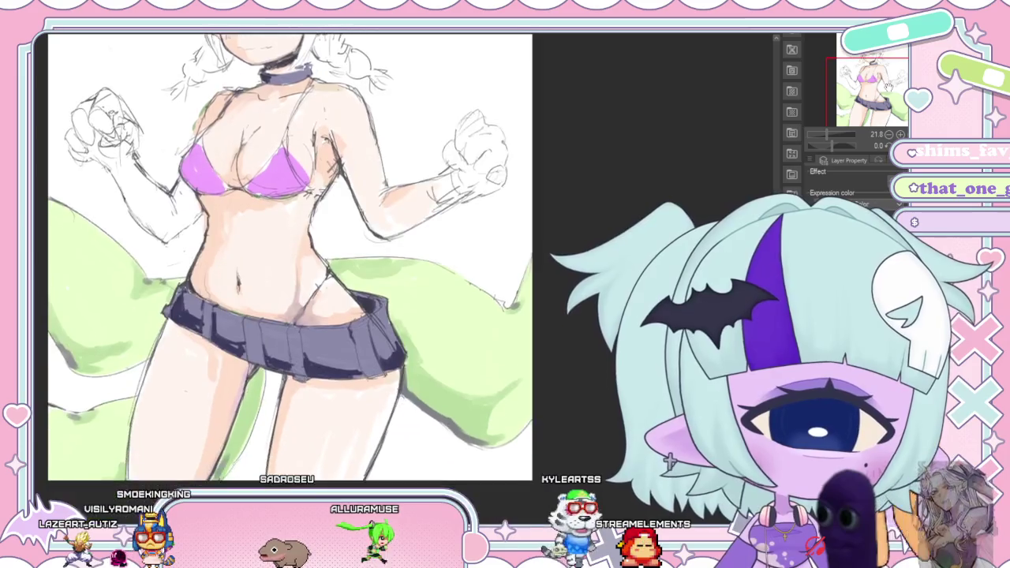
left_click_drag(315, 237, 335, 375)
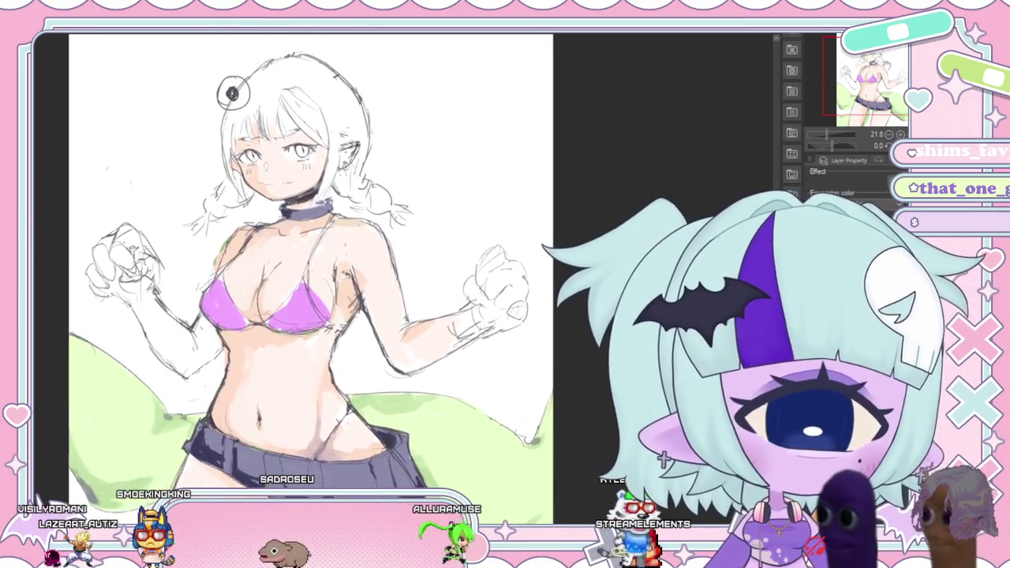
mouse_move(316, 276)
left_mouse_down()
mouse_move(329, 217)
mouse_move(326, 305)
left_mouse_up()
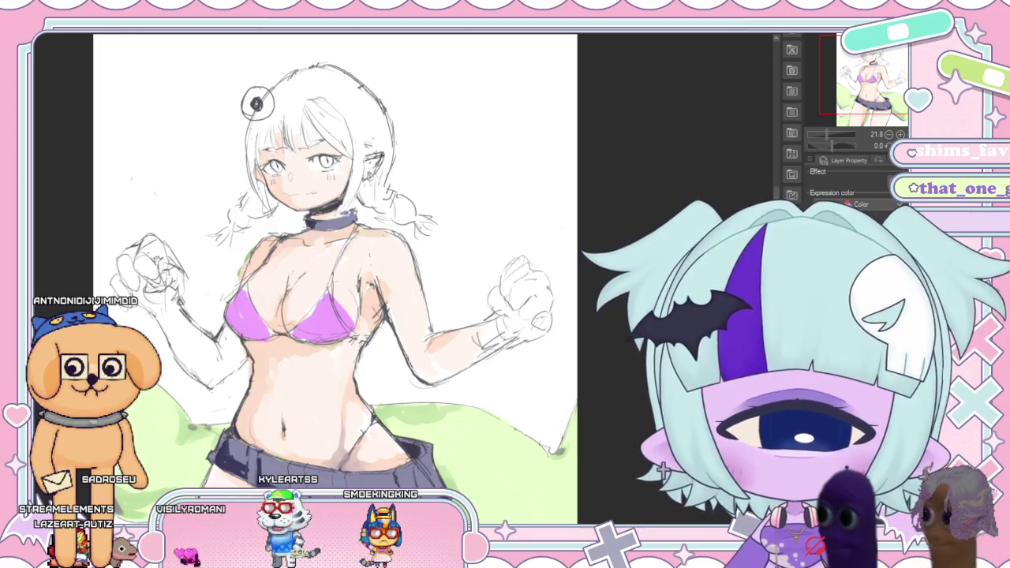
scroll(256, 103, "down", 1)
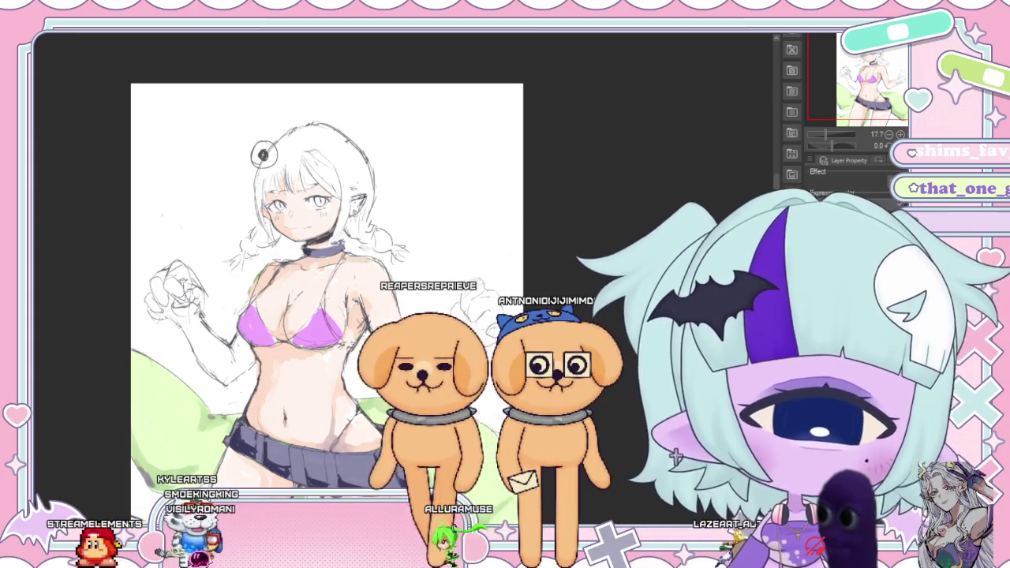
scroll(388, 215, "down", 2)
scroll(387, 215, "down", 1)
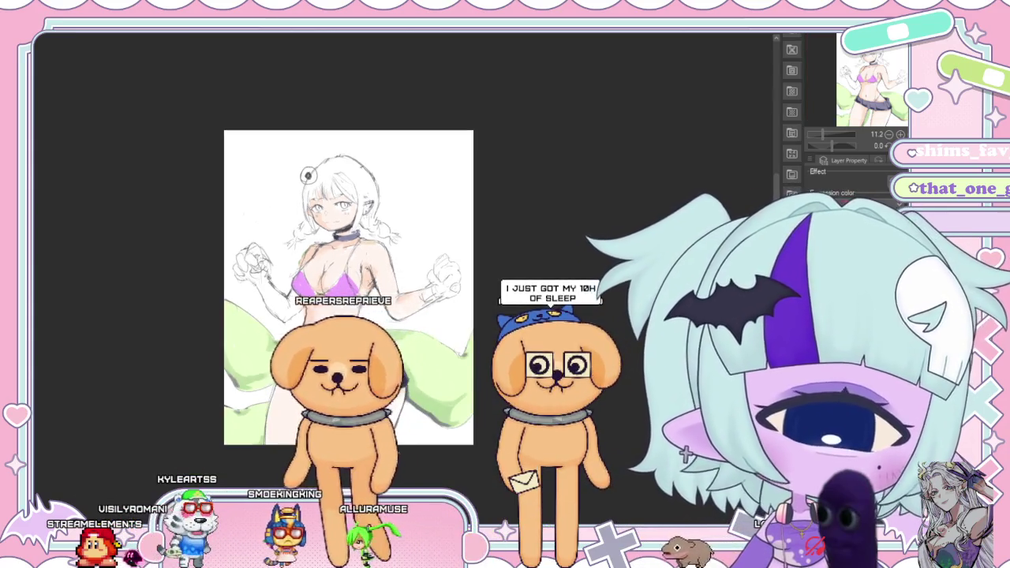
scroll(384, 213, "up", 1)
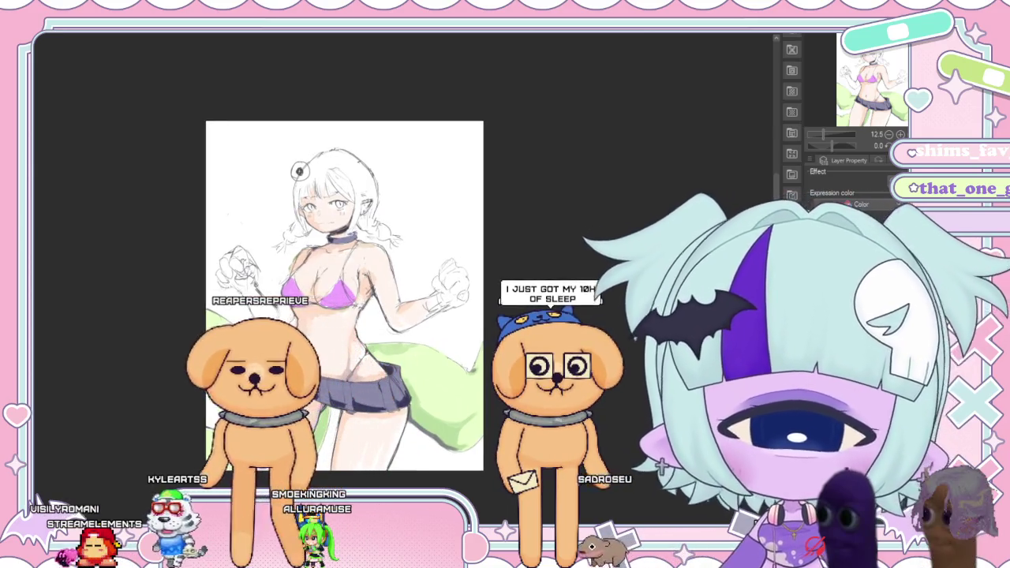
scroll(403, 217, "up", 2)
scroll(403, 217, "up", 1)
scroll(403, 217, "up", 1)
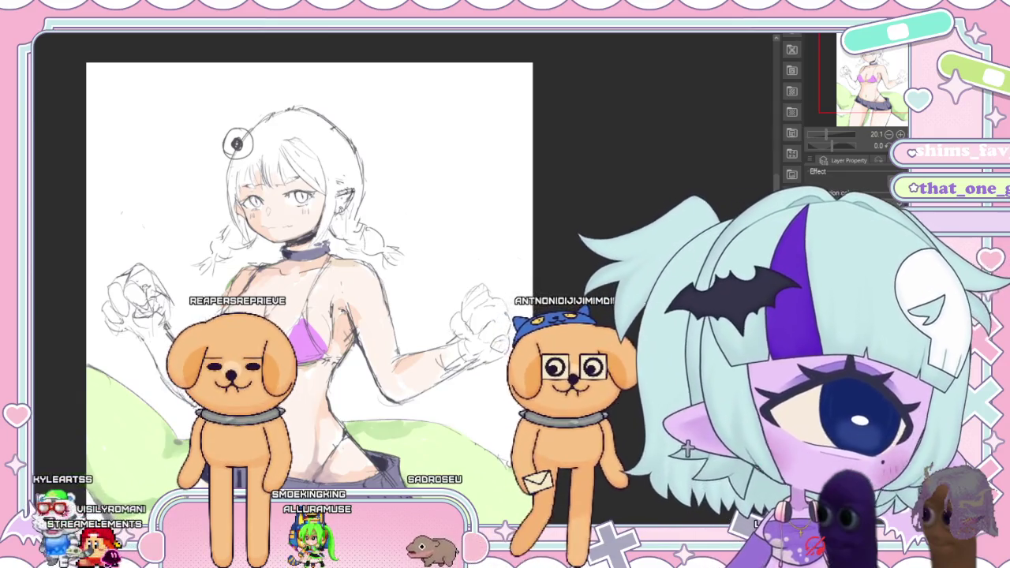
left_click_drag(237, 143, 302, 13)
- Pan the drawing to bring the left background shapes into view
mouse_move(347, 198)
left_mouse_down()
mouse_move(118, 164)
mouse_move(237, 221)
mouse_move(253, 213)
mouse_move(245, 229)
left_mouse_up()
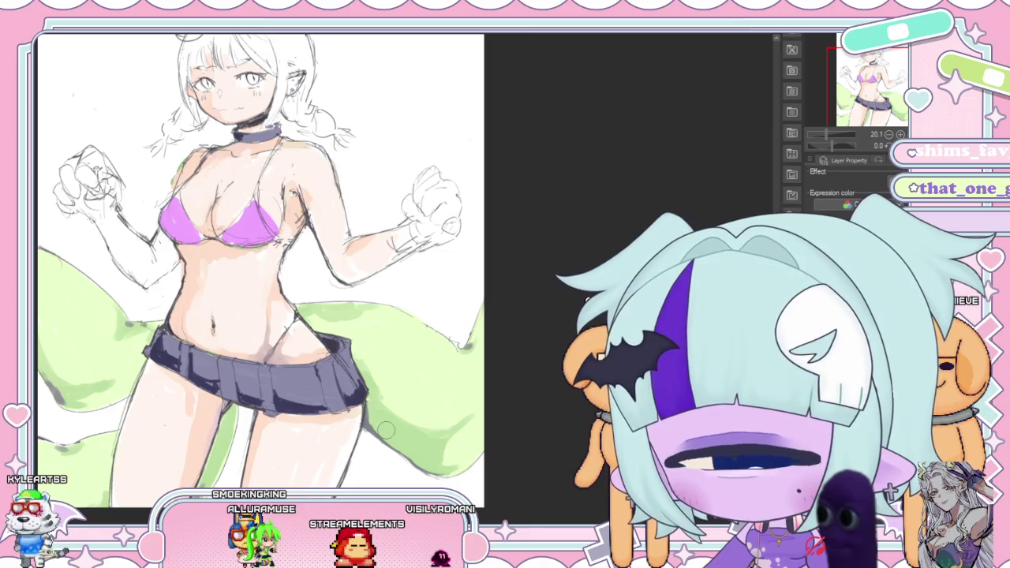
mouse_move(260, 269)
left_mouse_down()
mouse_move(355, 261)
mouse_move(292, 243)
mouse_move(288, 251)
left_mouse_up()
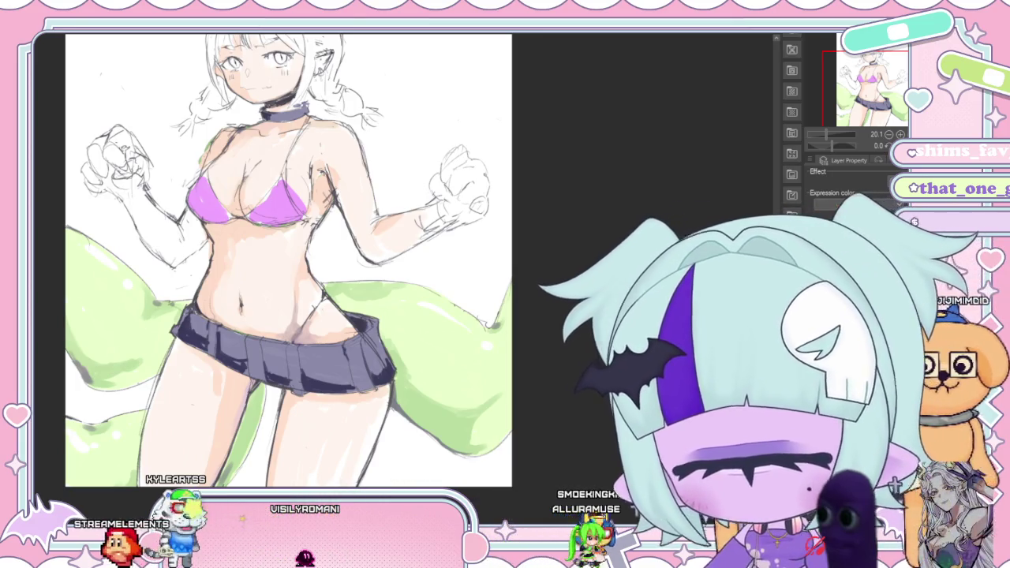
scroll(297, 272, "up", 1)
- Zoom the canvas out and reduce the brush to a much smaller size
scroll(316, 269, "down", 2)
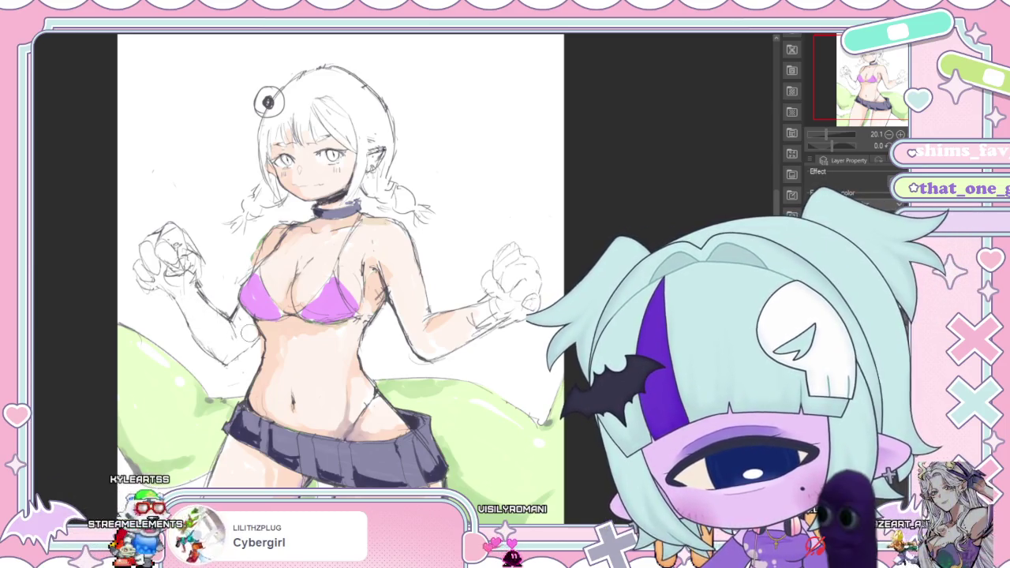
left_click_drag(314, 252, 286, 247)
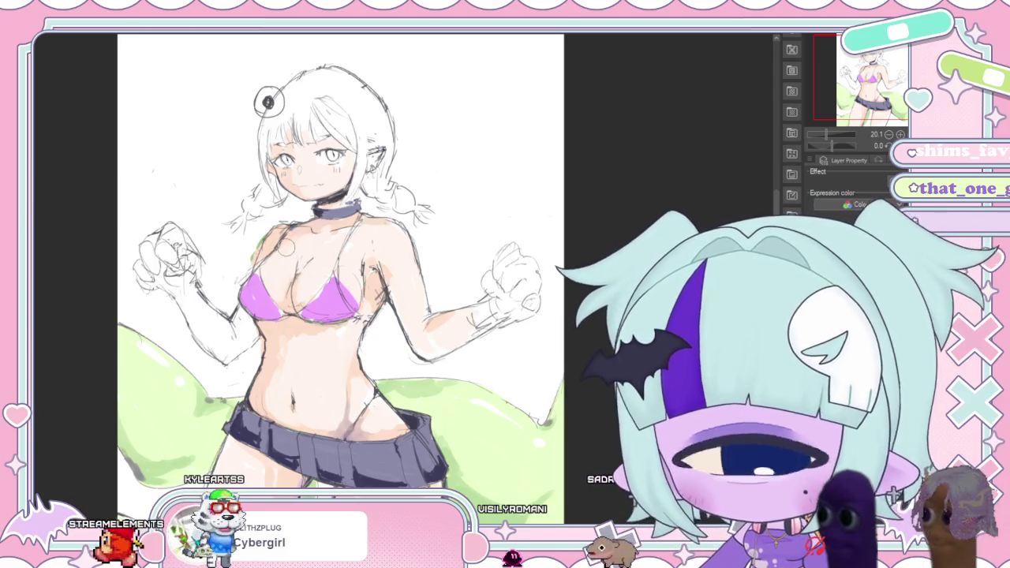
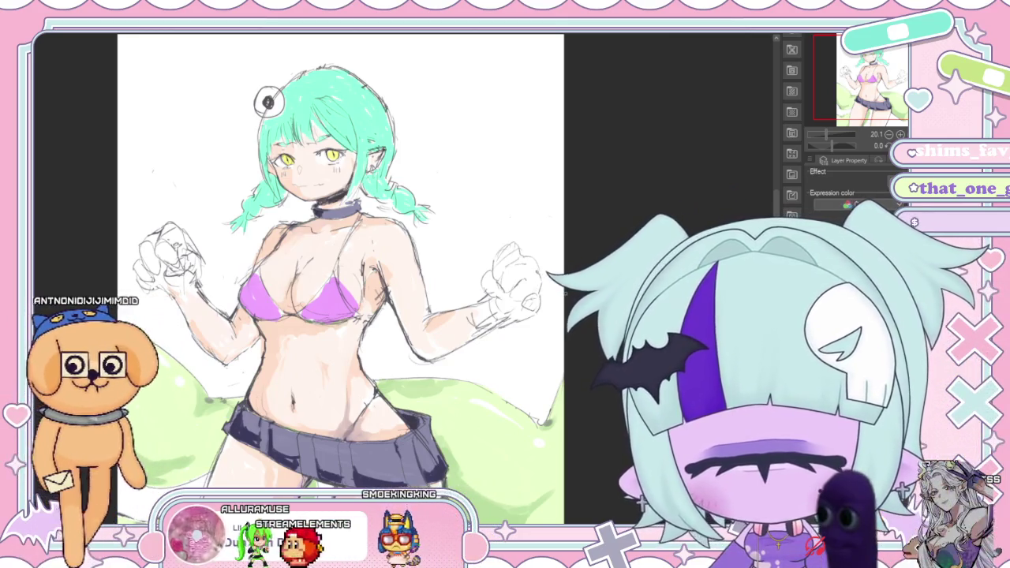
- Enlarge then shrink the brush, and pan the canvas to reposition the girl sketch in view
key("bracketright")
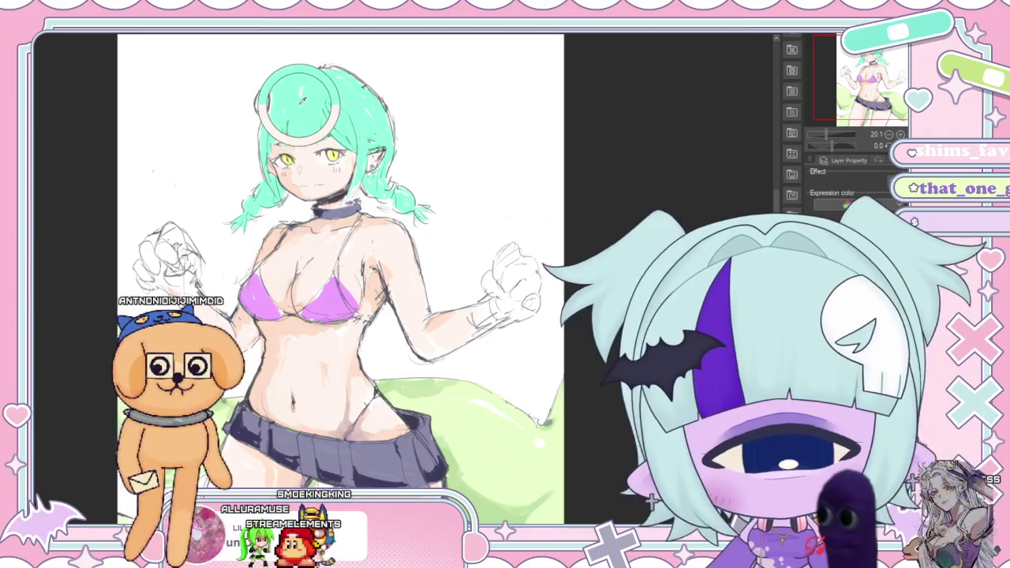
key("bracketleft")
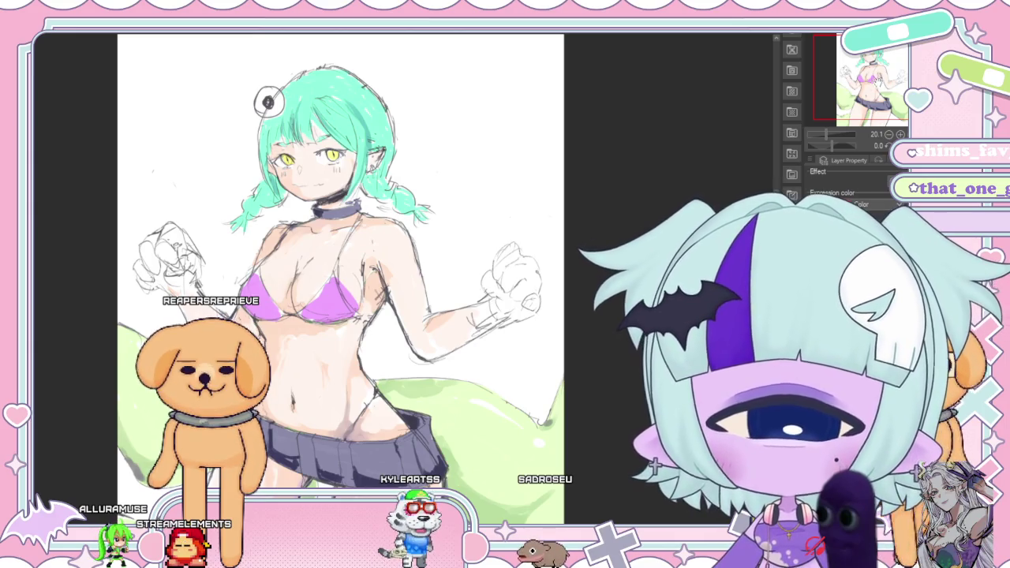
left_click_drag(340, 276, 404, 301)
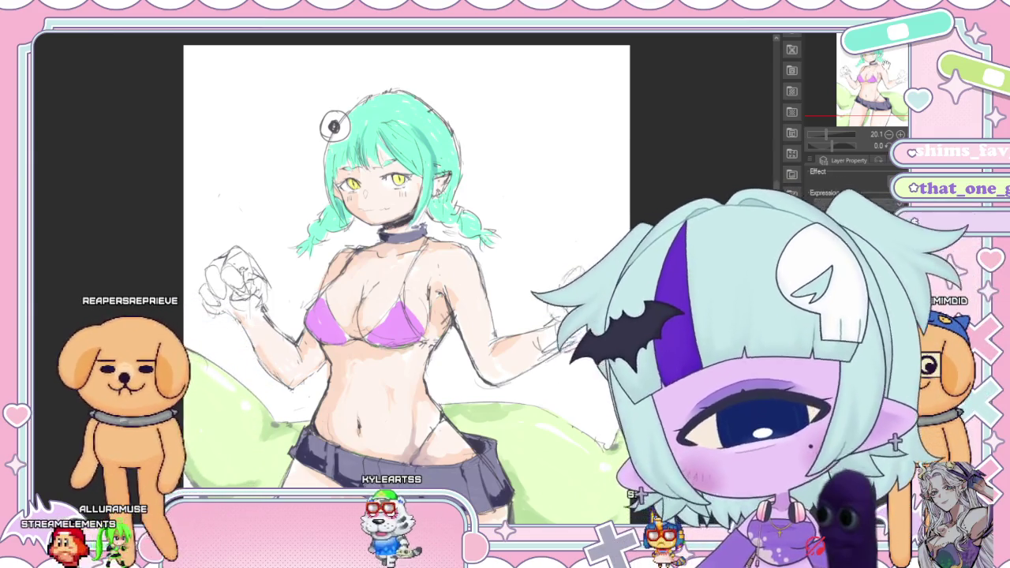
mouse_move(395, 276)
left_mouse_down()
mouse_move(356, 272)
mouse_move(450, 263)
mouse_move(371, 213)
mouse_move(406, 257)
left_mouse_up()
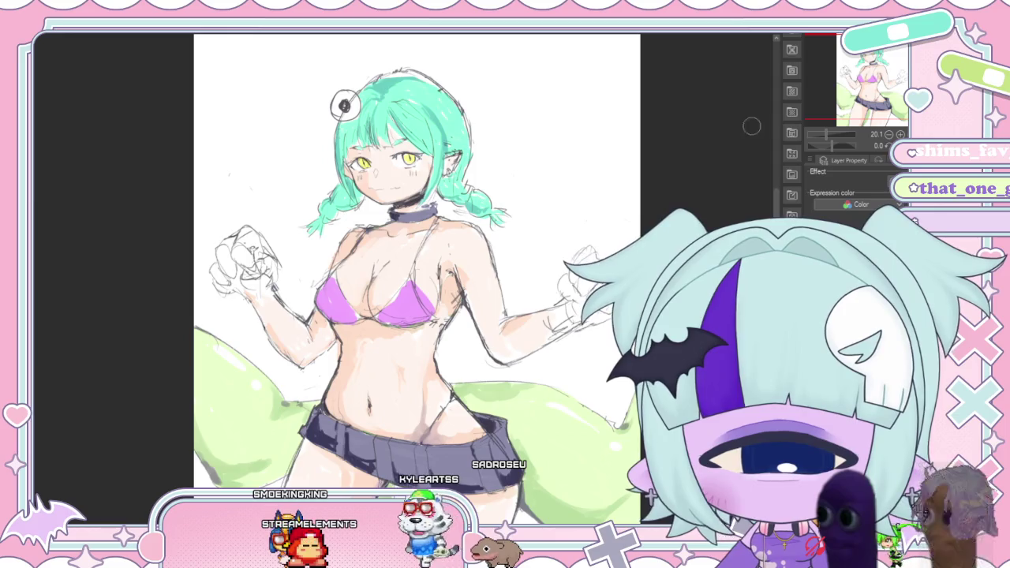
left_click_drag(839, 90, 844, 99)
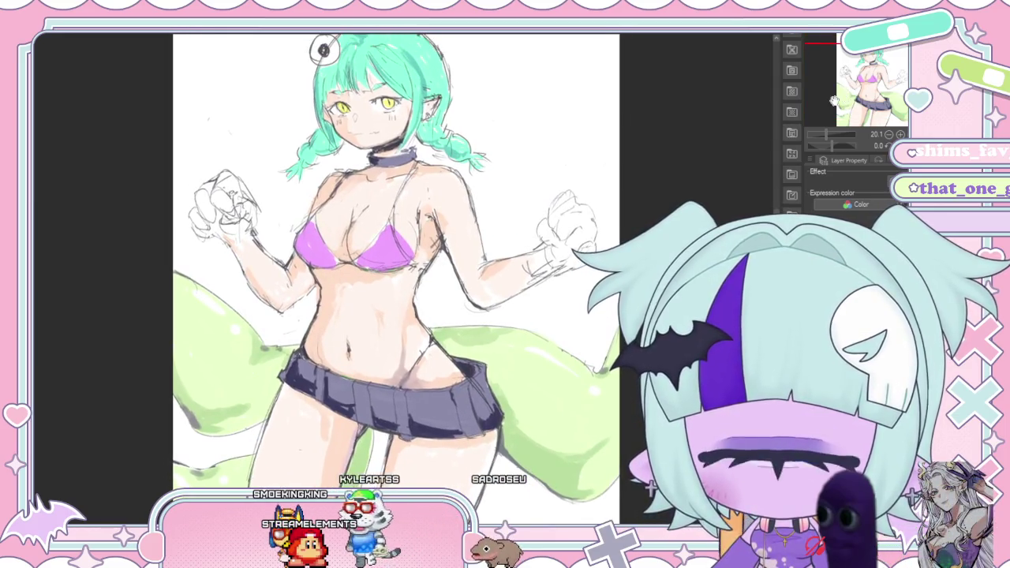